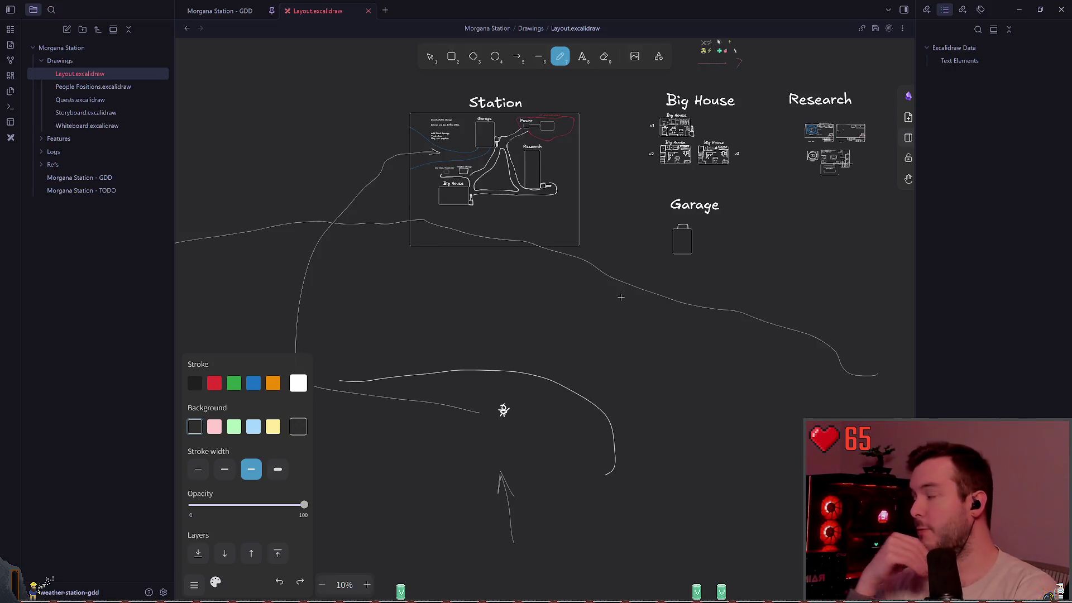
scroll(621, 297, "down", 2)
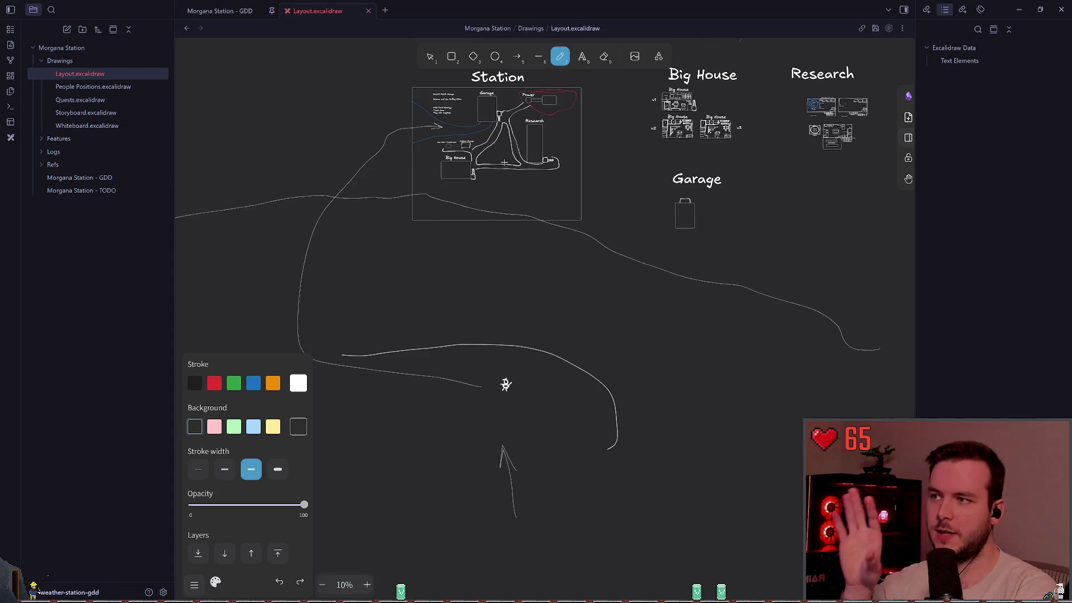
Discard the failed freehand strokes — an upward arrow, a road curve and a first arch attempt.
left_click_drag(495, 298, 502, 259)
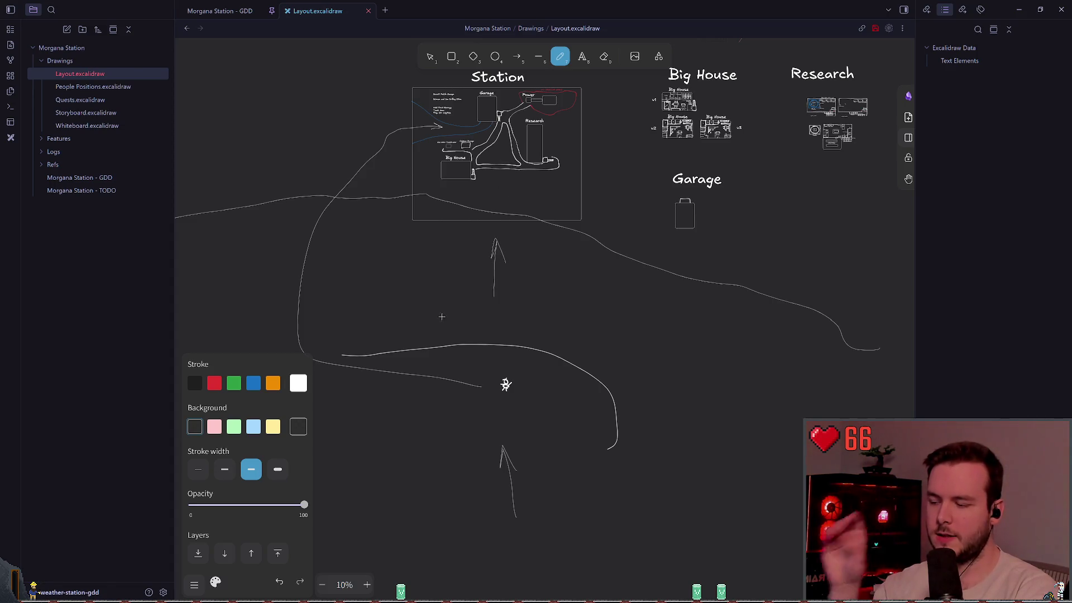
key("ctrl+z")
scroll(485, 270, "down", 3)
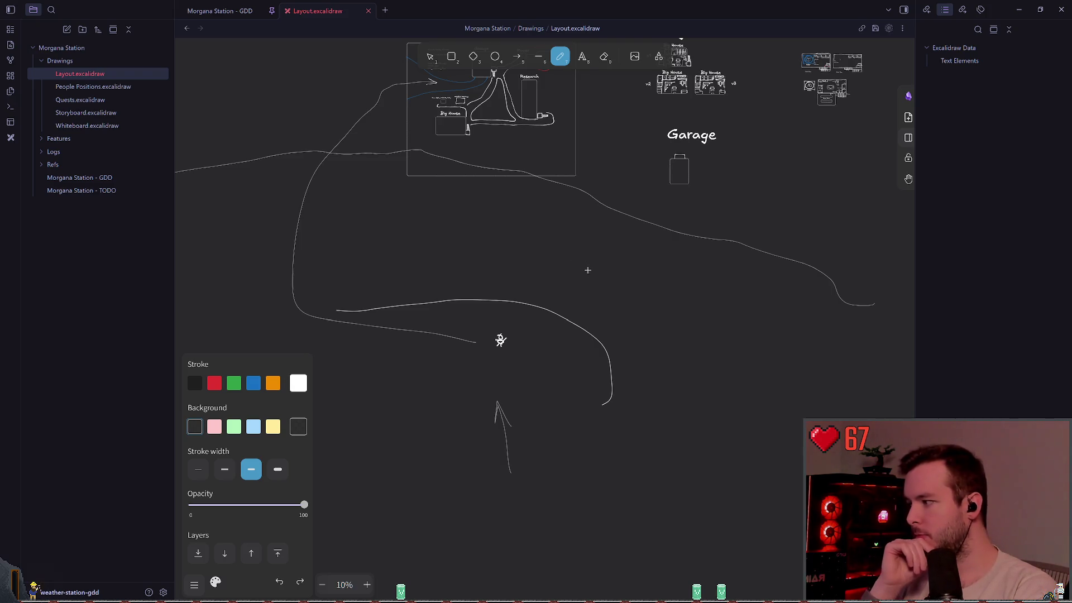
scroll(587, 271, "up", 2)
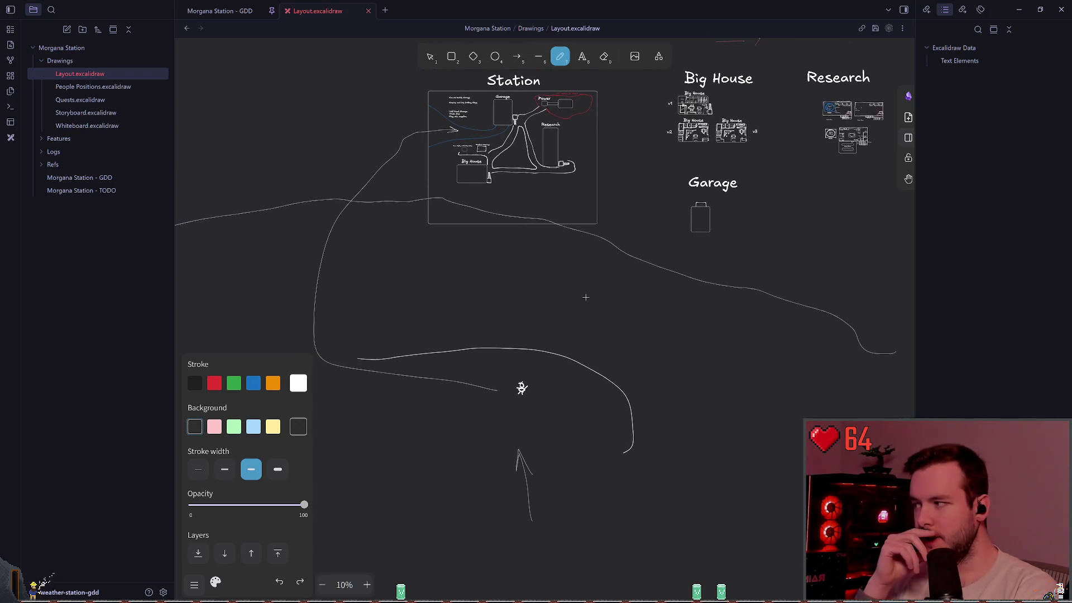
scroll(614, 306, "right", 3)
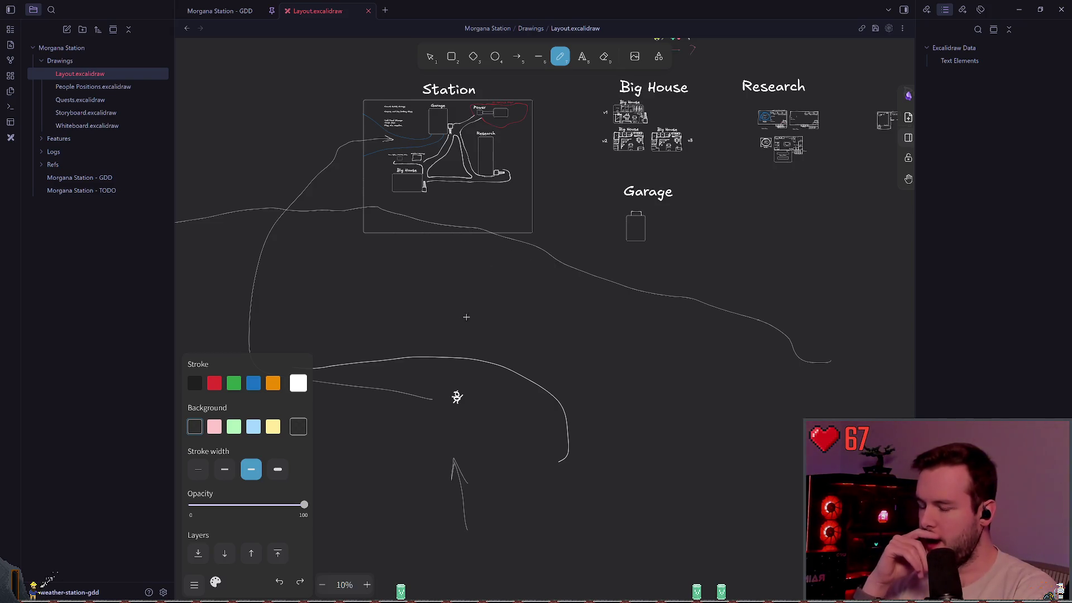
scroll(466, 317, "down", 4)
scroll(444, 276, "down", 3)
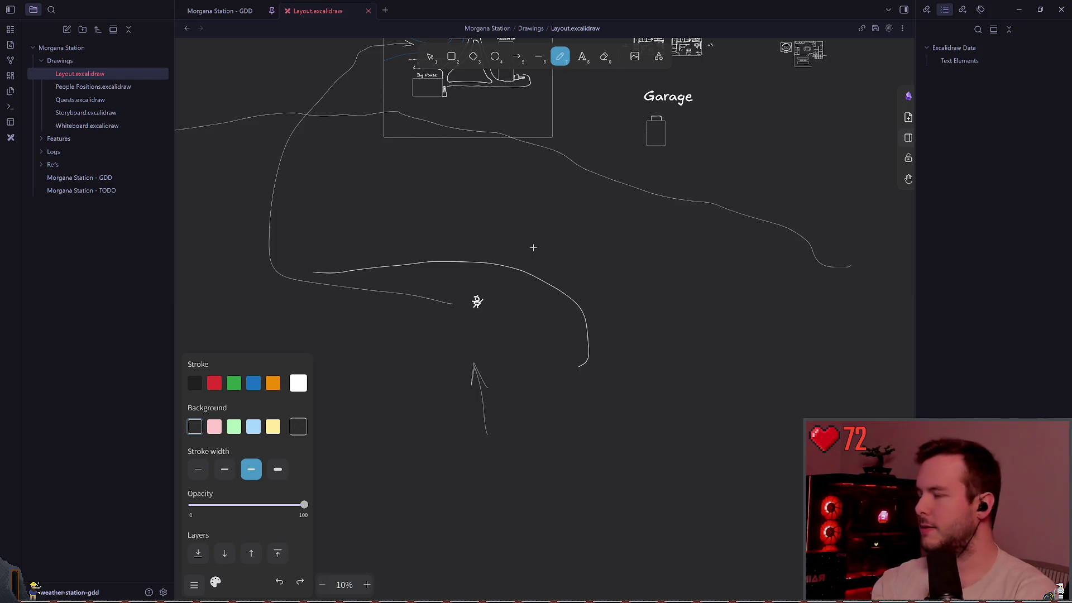
scroll(435, 307, "up", 5)
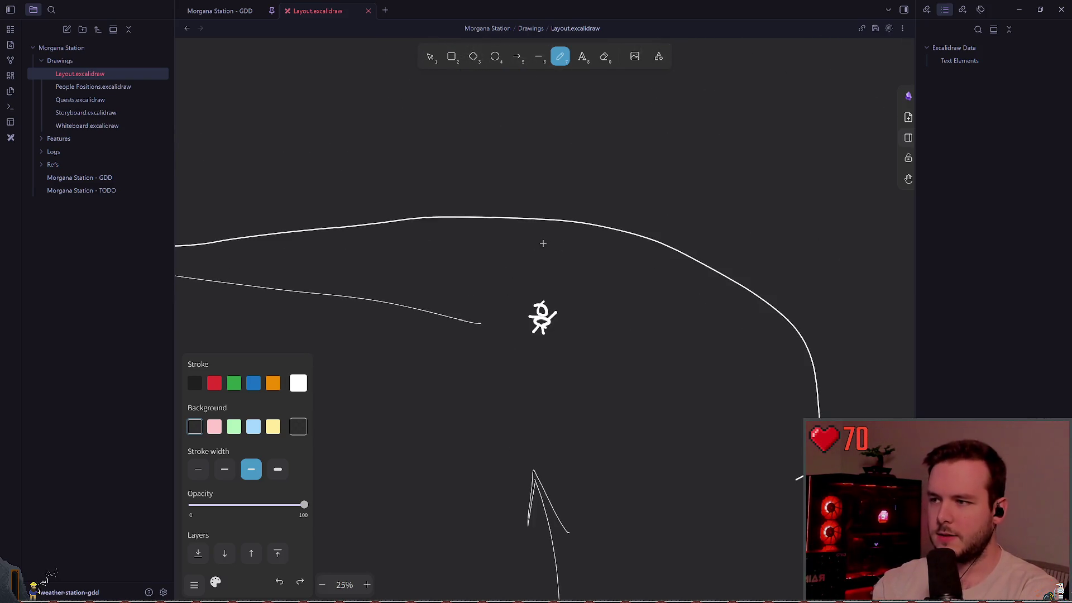
scroll(536, 252, "up", 3)
left_click_drag(390, 369, 591, 383)
key("ctrl+z")
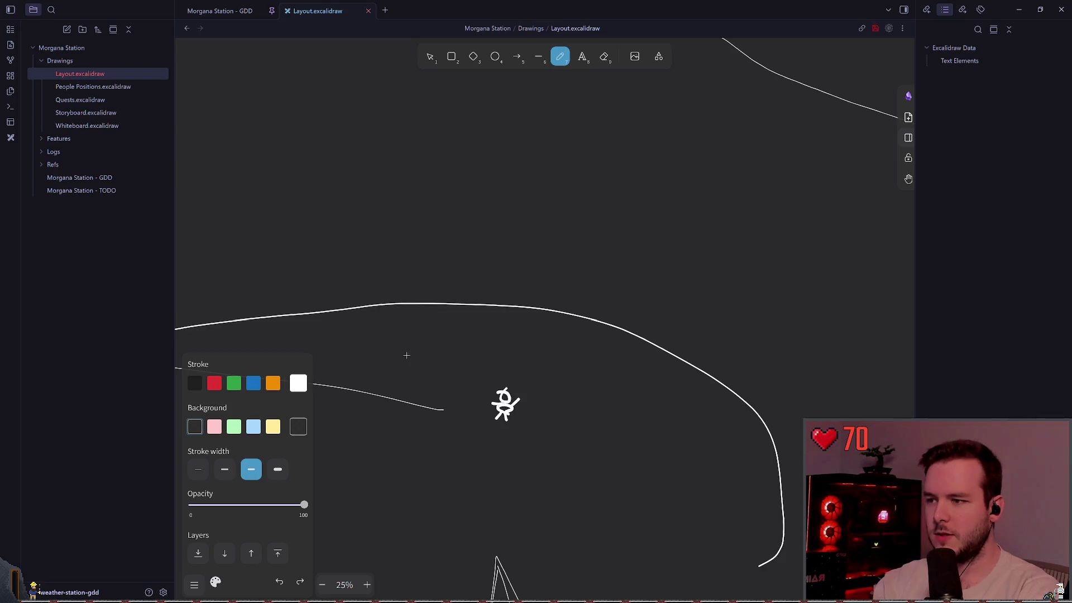
scroll(475, 353, "up", 1)
scroll(433, 335, "down", 4)
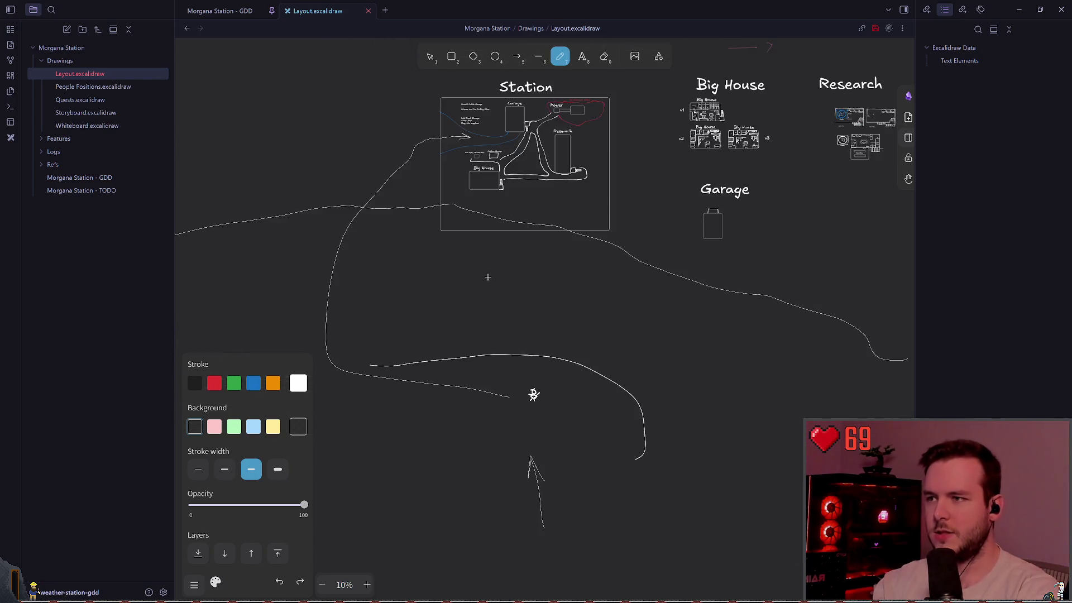
scroll(480, 328, "up", 2)
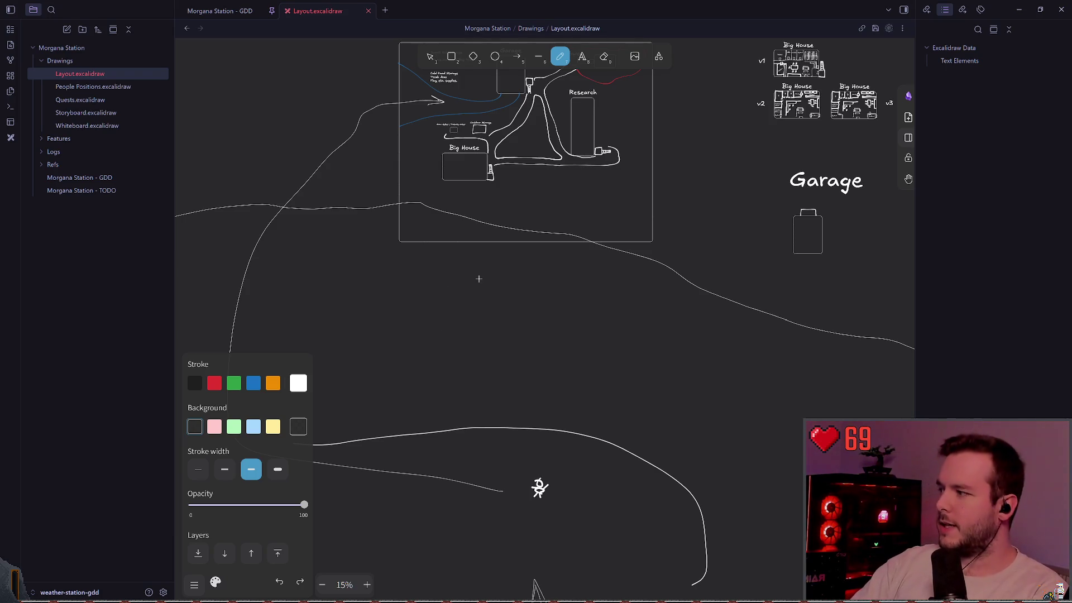
scroll(480, 327, "down", 2)
scroll(556, 421, "up", 5)
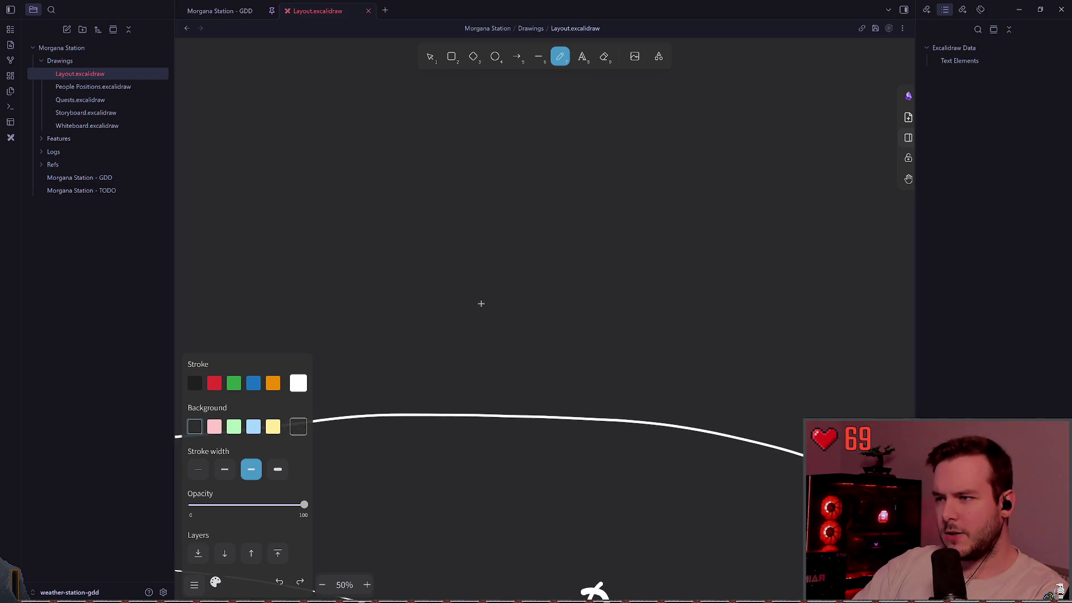
left_click_drag(431, 327, 689, 342)
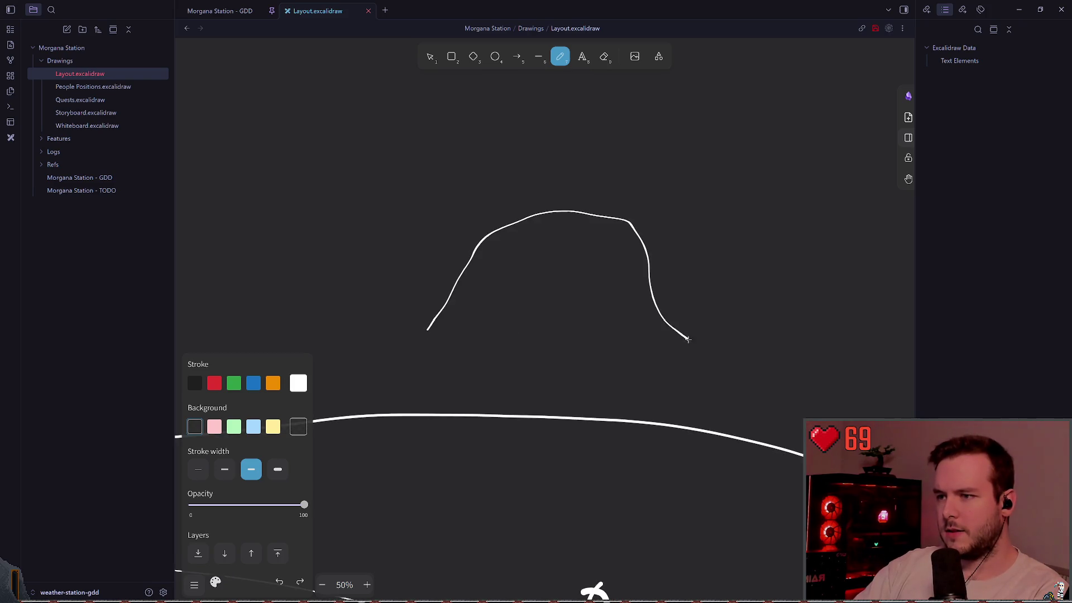
scroll(579, 292, "right", 1)
key("ctrl+z")
scroll(453, 319, "up", 1)
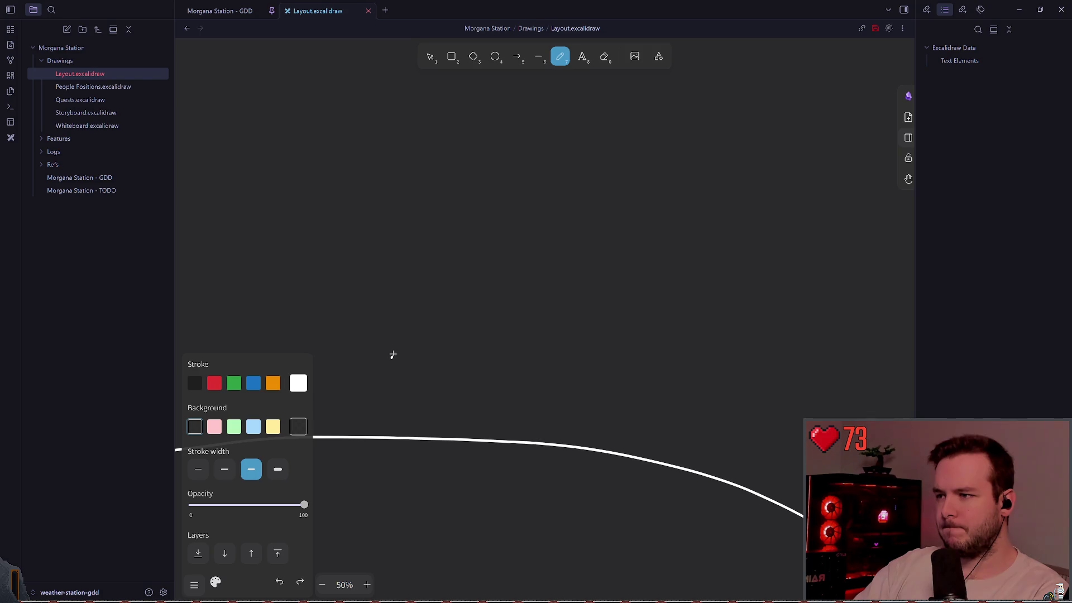
Draw the double arch outline above the long road line, redoing the inner stroke once.
mouse_move(391, 357)
left_mouse_down()
mouse_move(492, 231)
mouse_move(633, 358)
left_mouse_up()
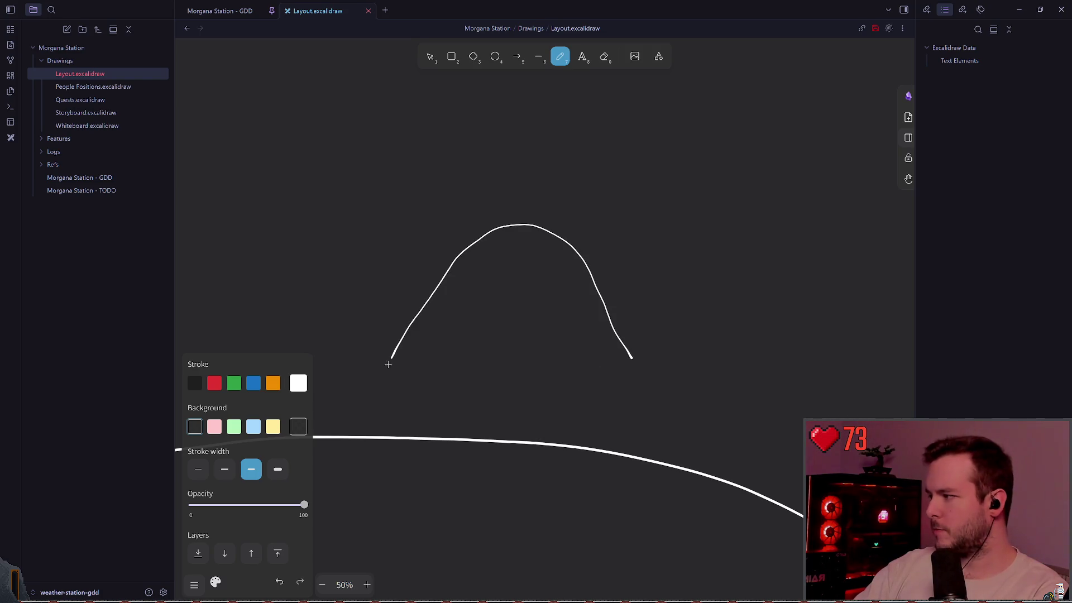
left_click_drag(413, 361, 627, 361)
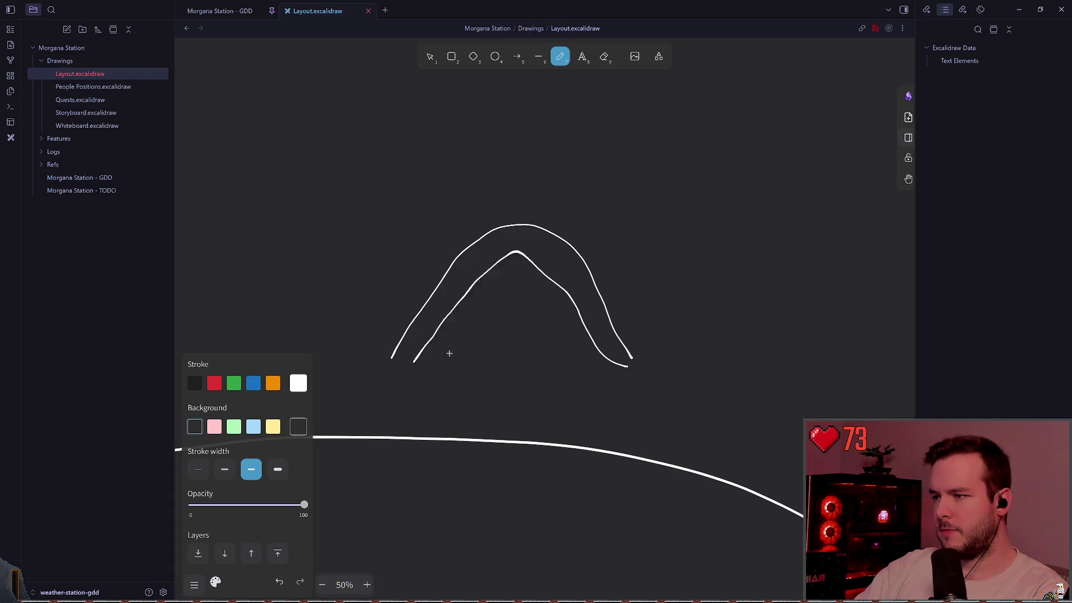
key("ctrl+z")
mouse_move(411, 358)
left_mouse_down()
mouse_move(472, 260)
mouse_move(630, 361)
left_mouse_up()
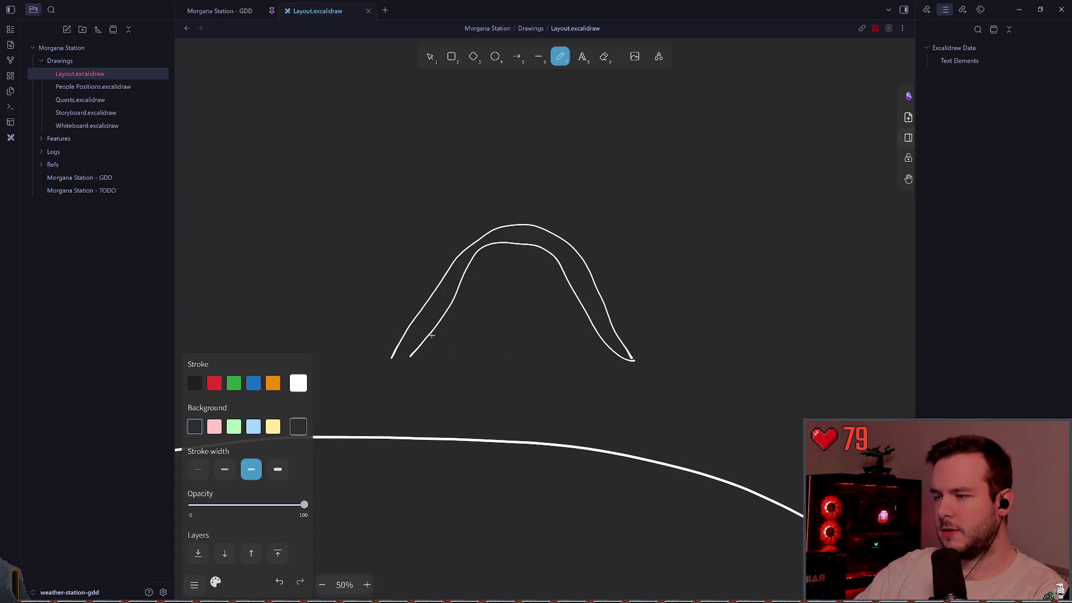
scroll(512, 362, "up", 1)
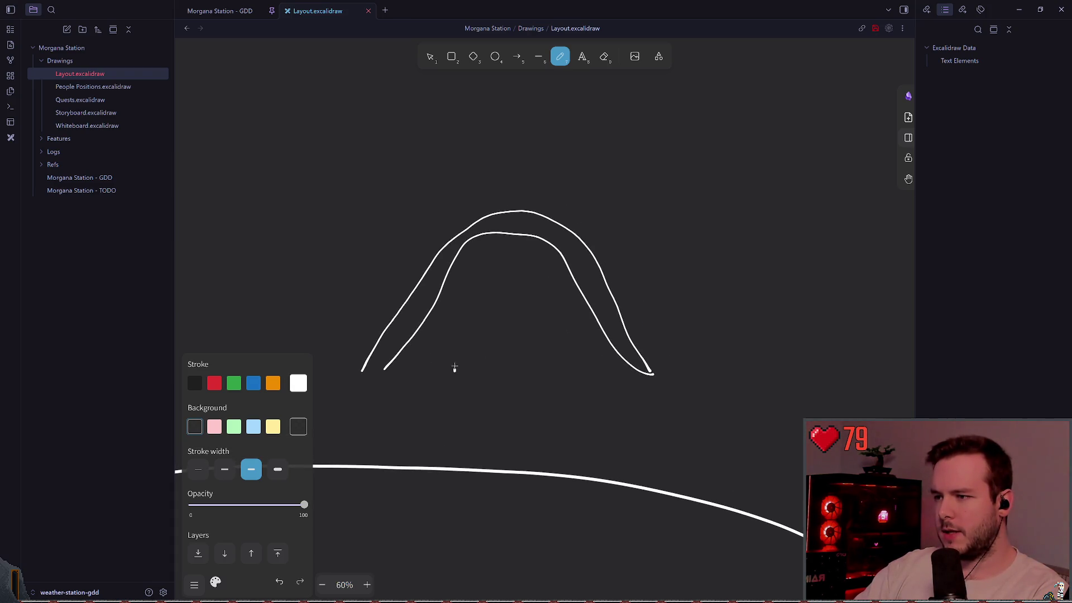
Attempt a small inner arch twice inside the double arch, undoing both tries.
left_click_drag(455, 369, 566, 358)
key("ctrl+z")
left_click_drag(442, 369, 599, 362)
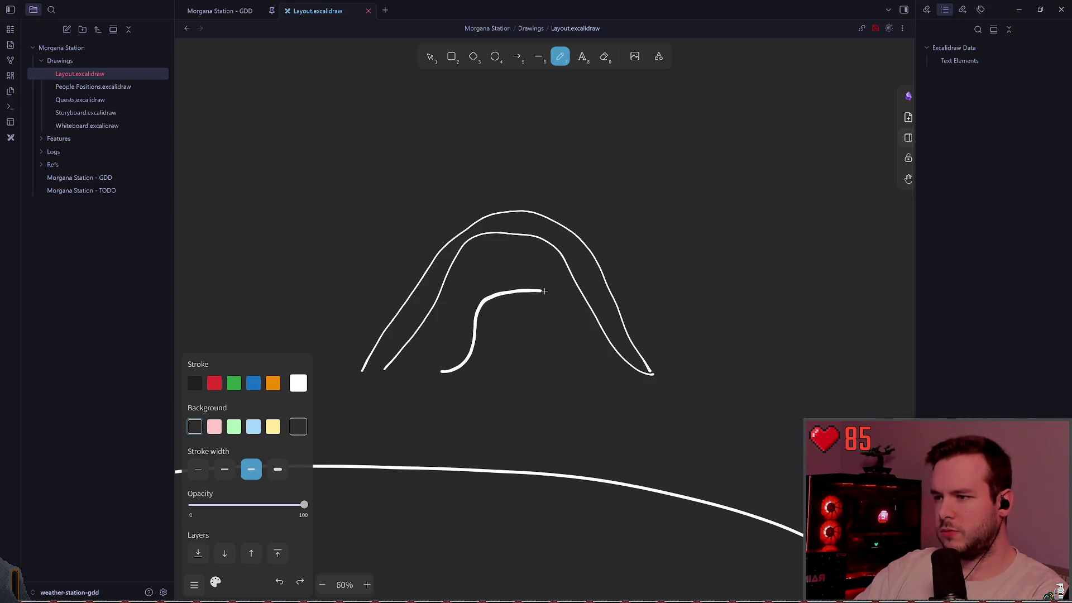
key("Escape")
key("ctrl+z")
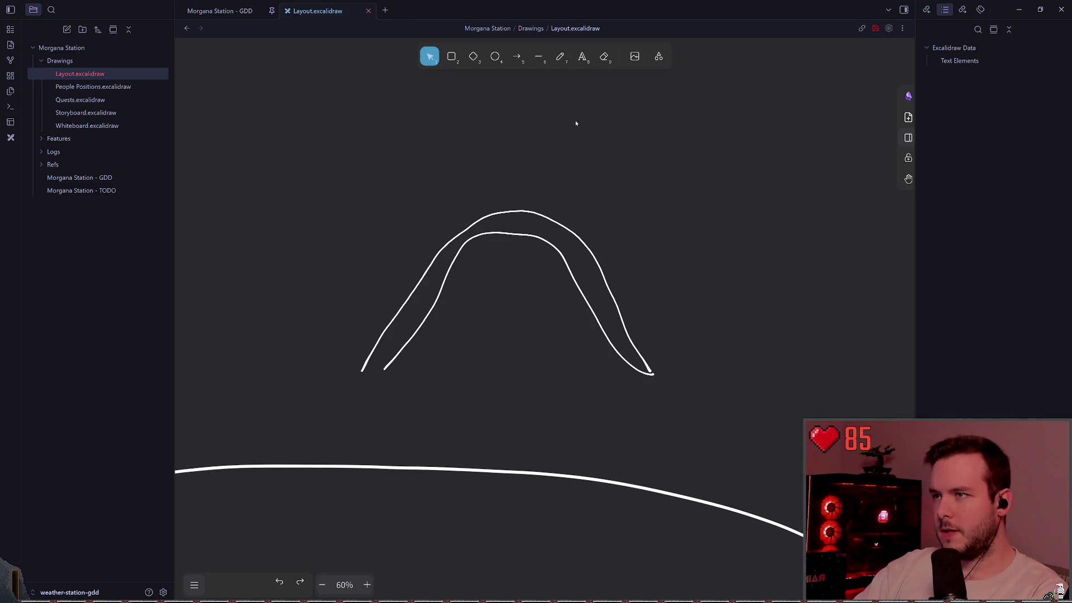
left_click(559, 56)
Draw the smaller inner arch and extend its left end down to the road line.
left_click_drag(449, 367, 588, 359)
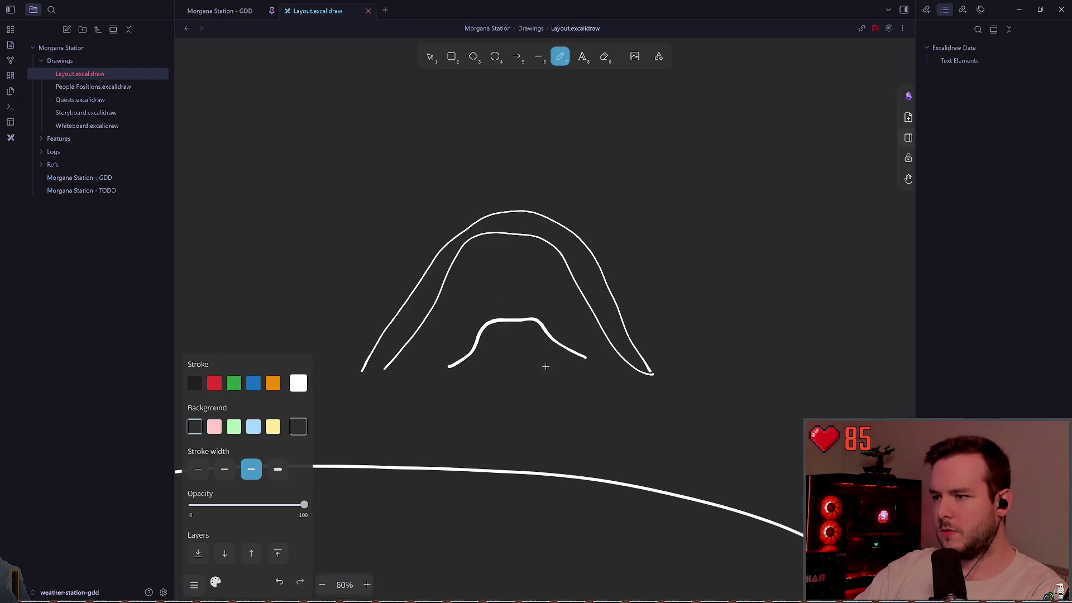
key("Escape")
left_click(562, 55)
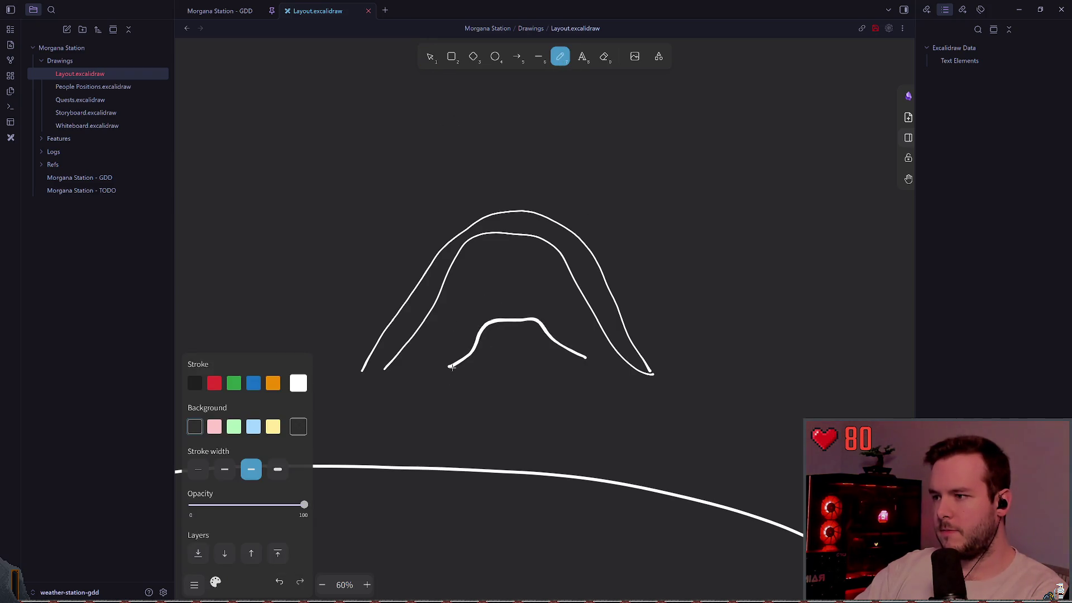
left_click_drag(453, 367, 421, 378)
scroll(574, 366, "up", 3)
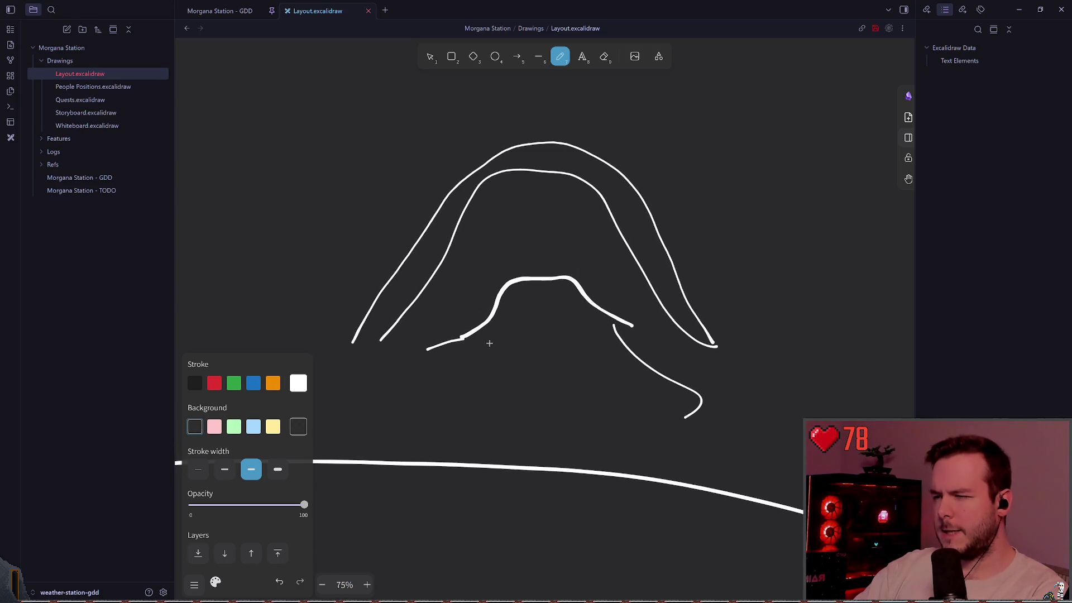
scroll(432, 321, "up", 1)
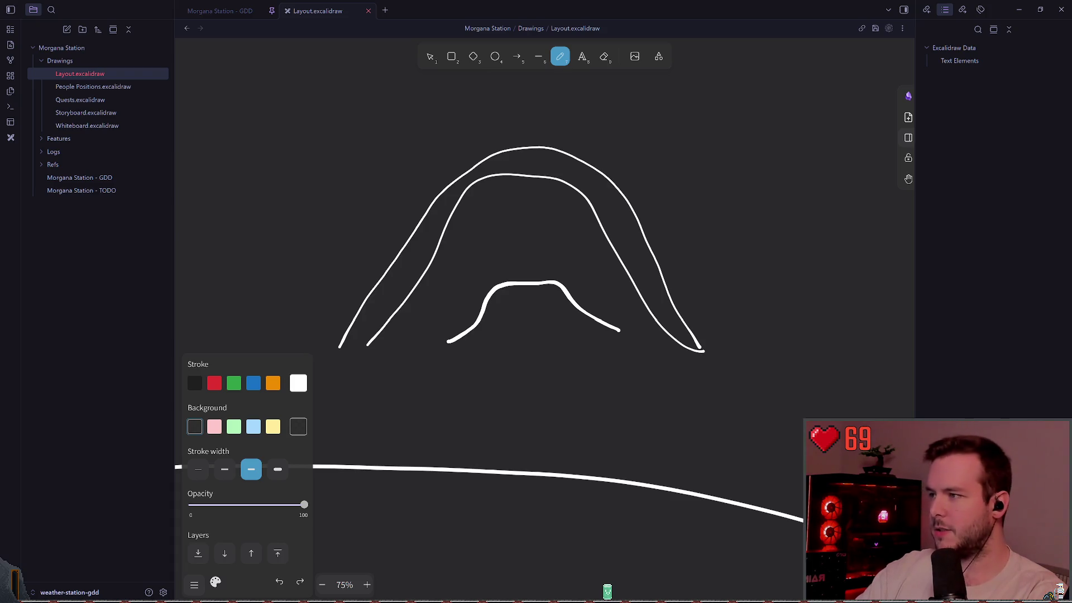
scroll(538, 280, "up", 1)
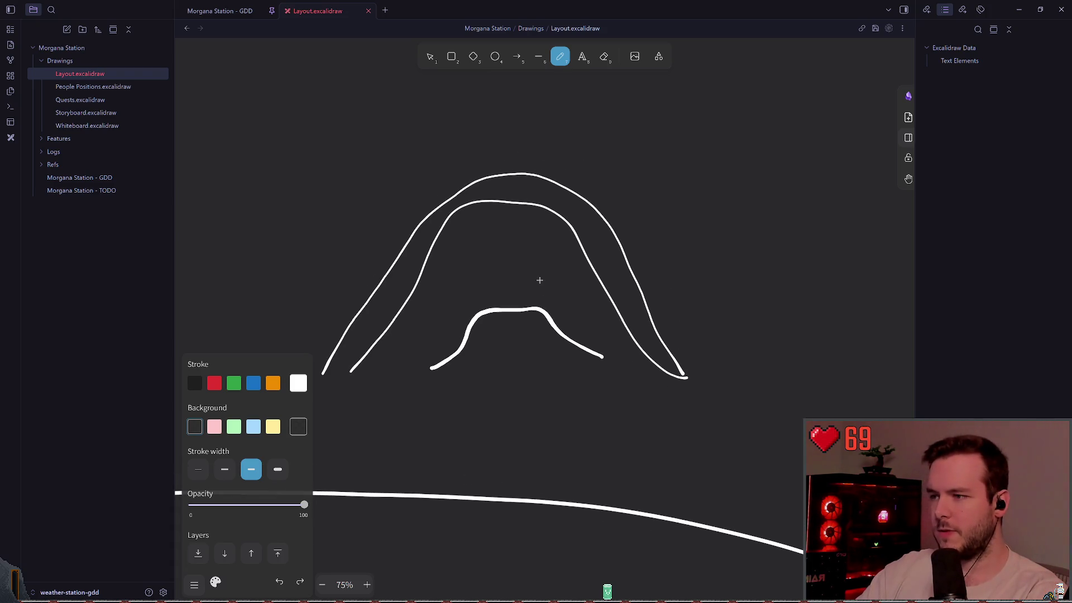
Paste the snowmobile photo, set it aside upper left and delete all the freehand arch strokes.
key("ctrl+v")
mouse_move(504, 249)
left_mouse_down()
mouse_move(394, 223)
mouse_move(264, 170)
left_mouse_up()
scroll(419, 224, "down", 1)
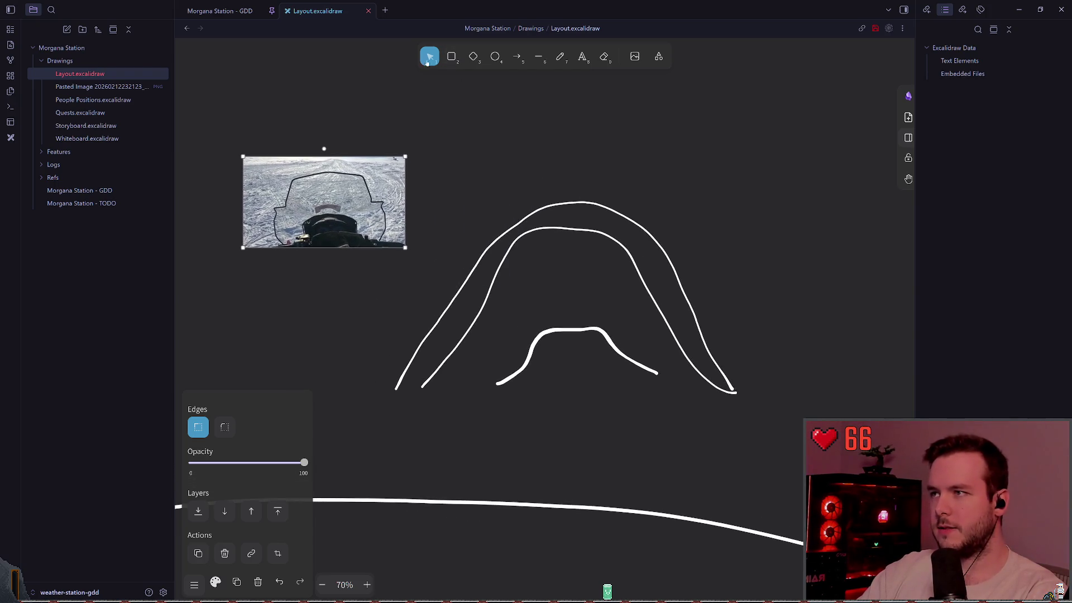
left_click(377, 418)
left_click_drag(377, 417, 816, 145)
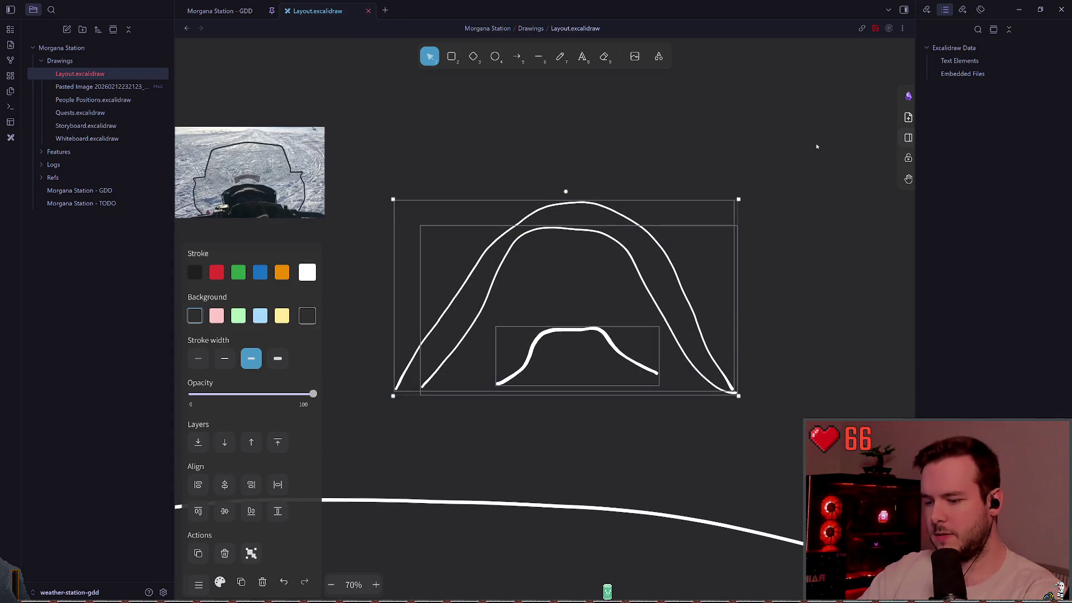
key("Delete")
Move the snowmobile photo to the canvas centre and enlarge it.
left_click(251, 181)
left_click_drag(251, 181, 508, 203)
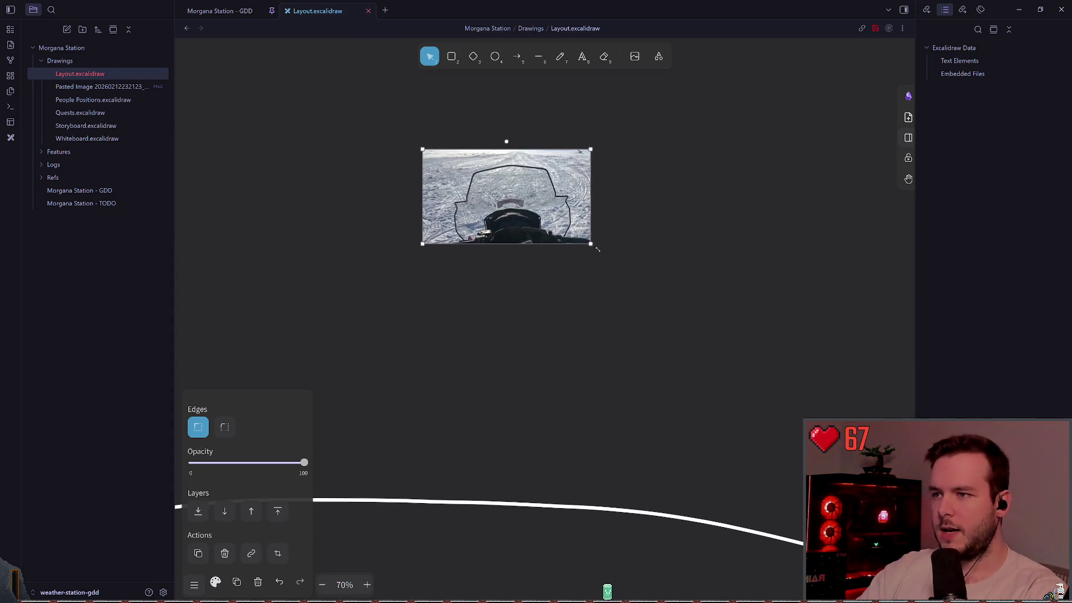
left_click_drag(597, 252, 634, 322)
scroll(709, 262, "down", 1)
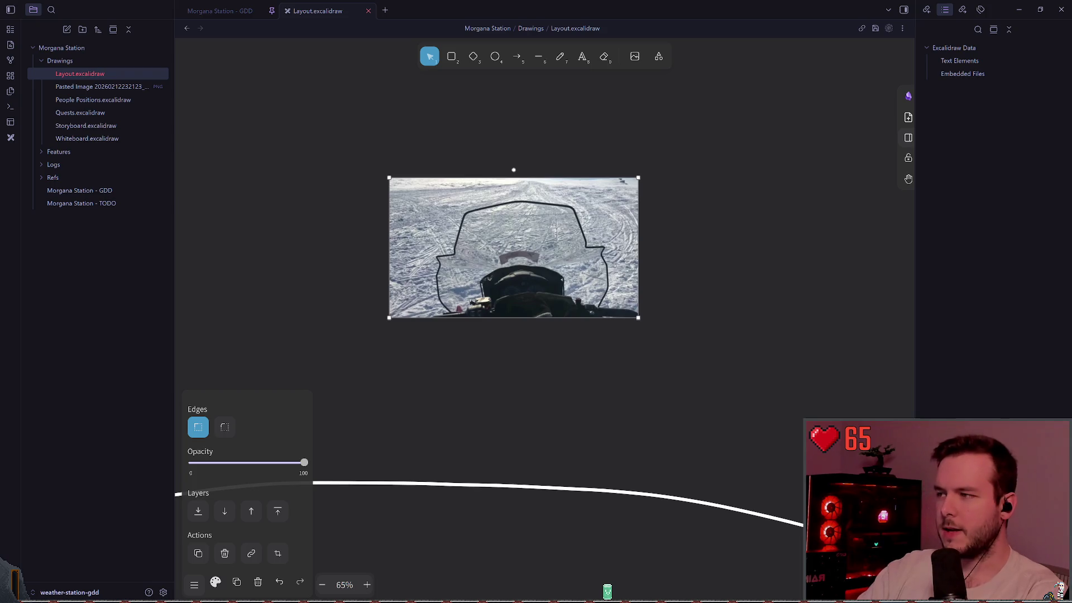
scroll(318, 252, "up", 2)
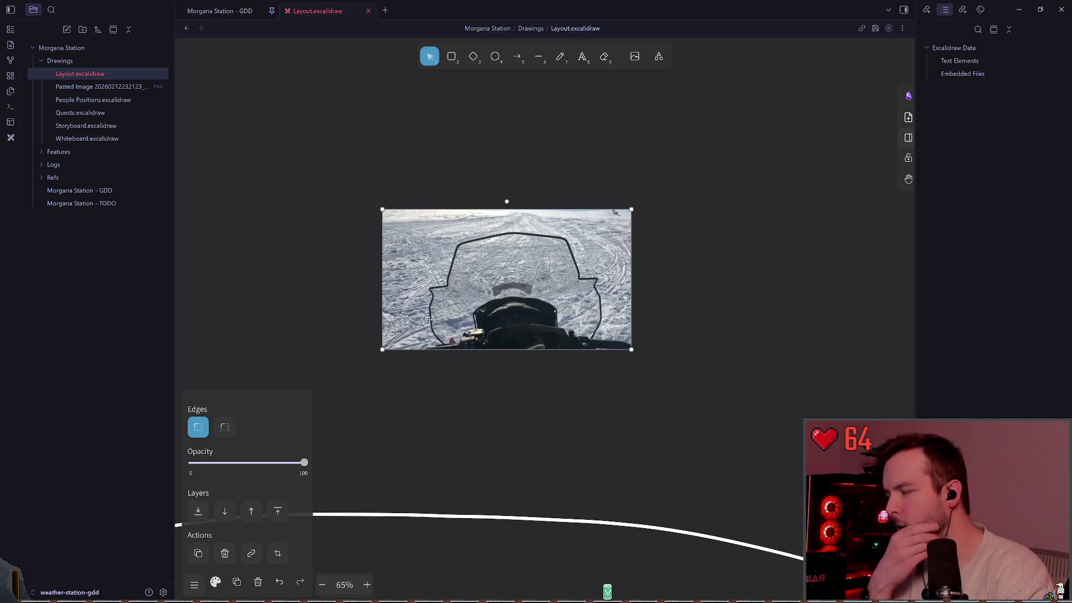
left_click(559, 56)
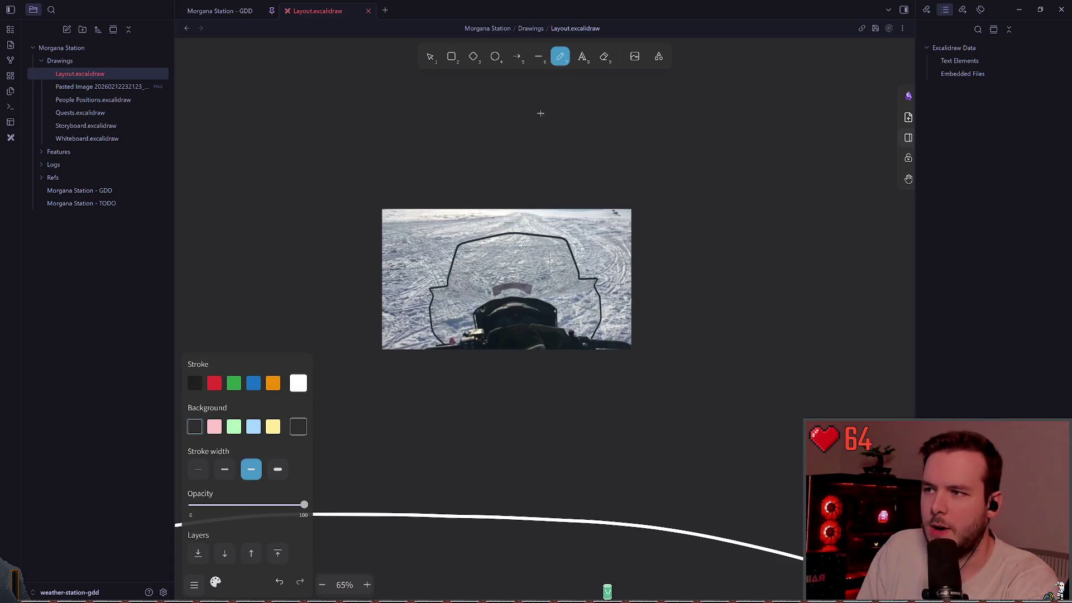
mouse_move(515, 143)
left_mouse_down()
mouse_move(689, 240)
mouse_move(514, 147)
left_mouse_up()
key("ctrl+z")
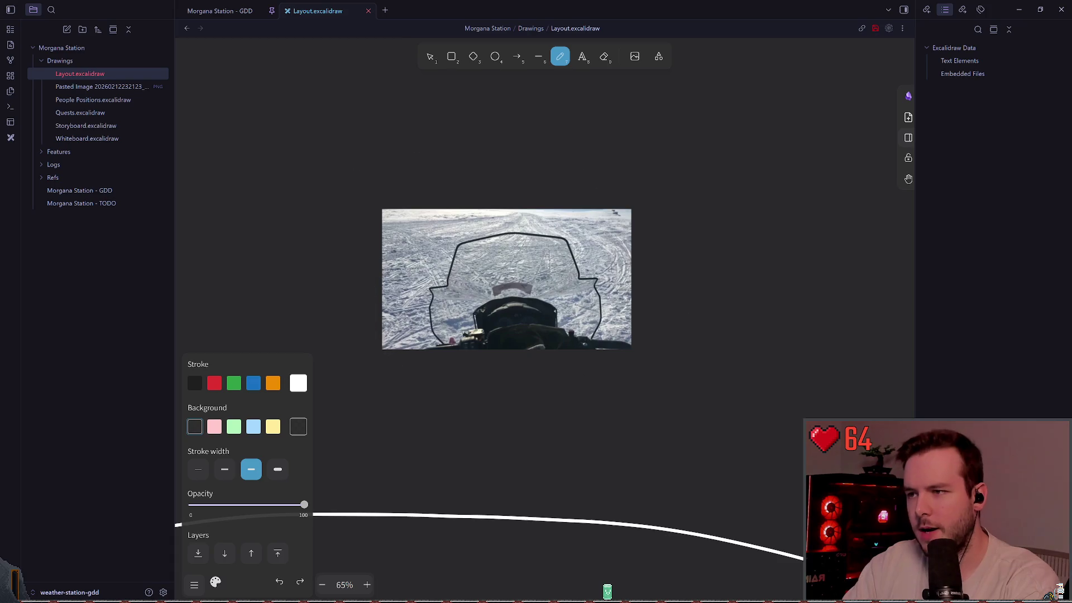